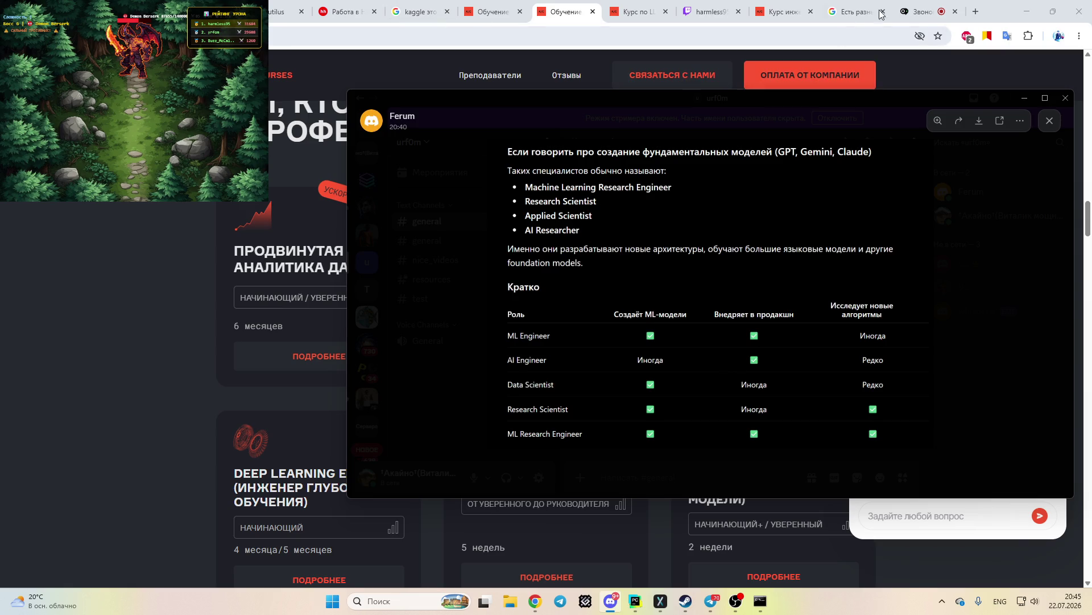
Return to the Звонок call tab showing the shared service-architecture diagram
click(917, 12)
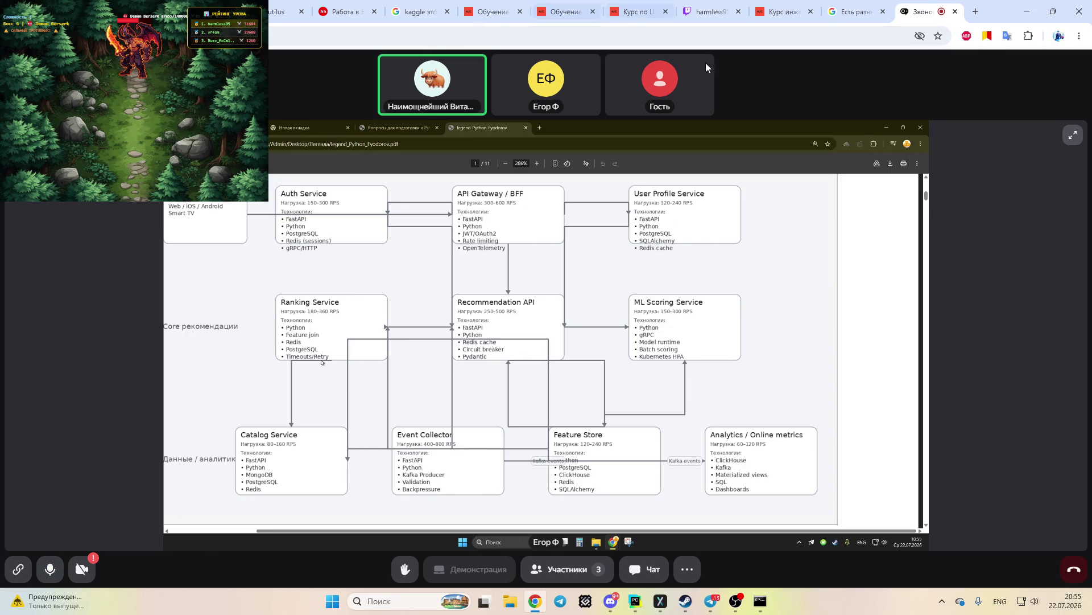
Open a new browser tab on the visual bookmarks page
click(973, 11)
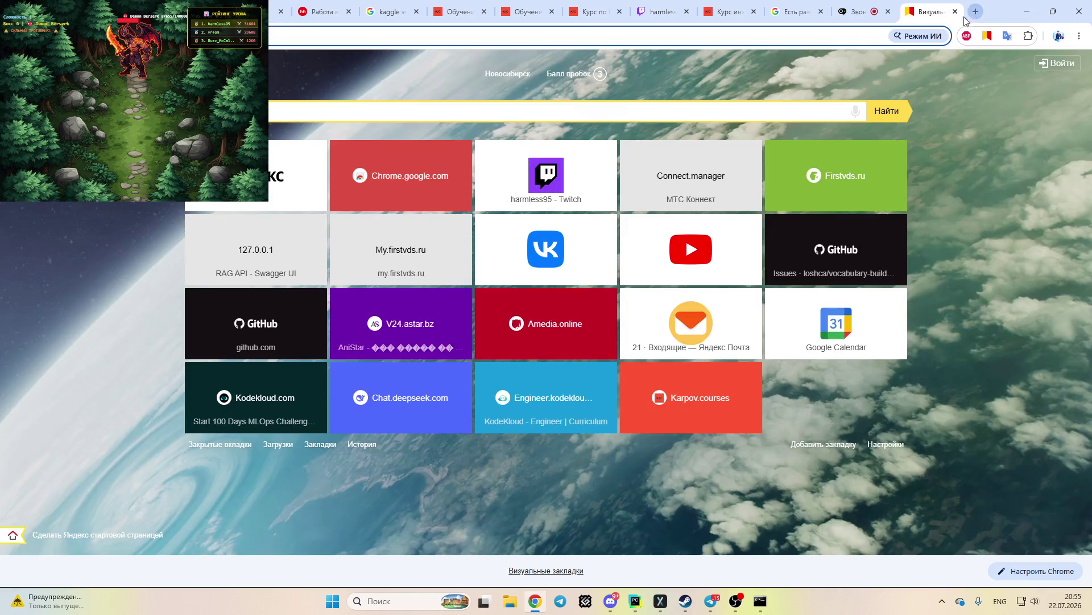
Go to excalidraw.com from the new tab's address bar
click(853, 35)
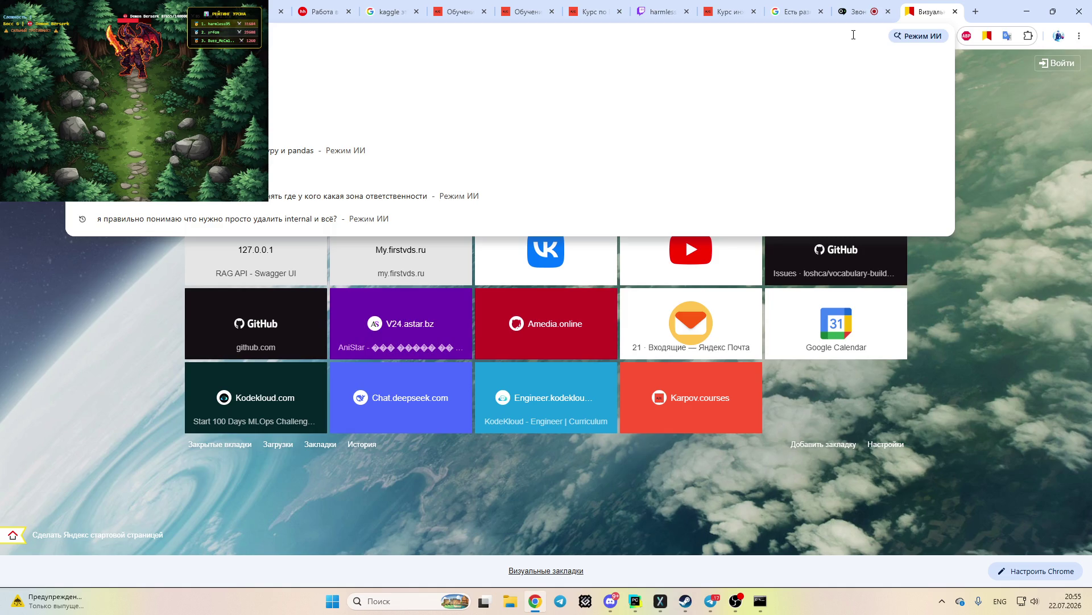
text(c)
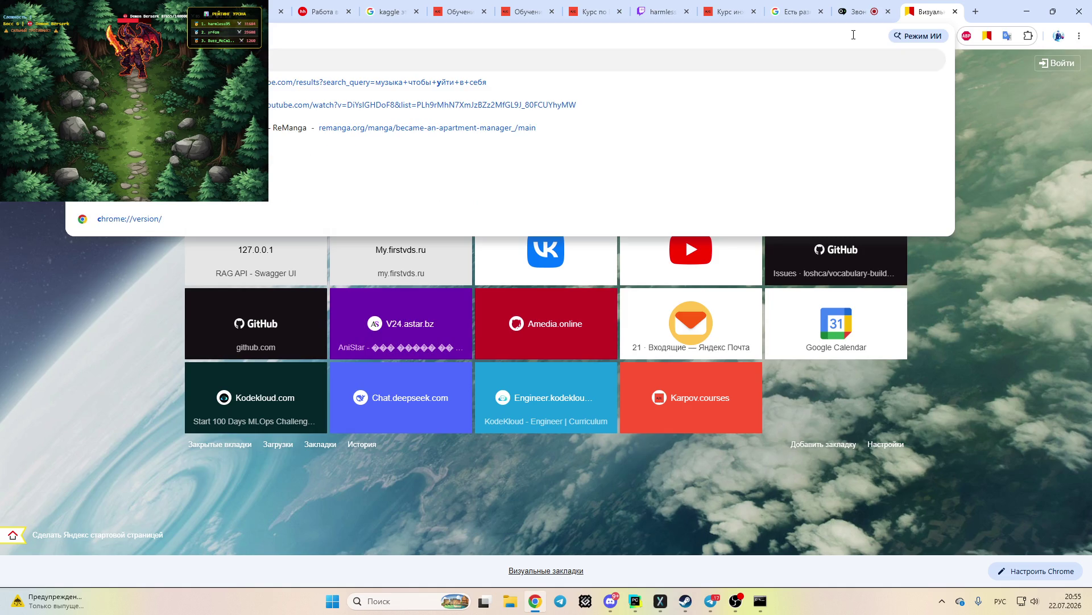
key(BackSpace)
key(alt+shift)
text(ex)
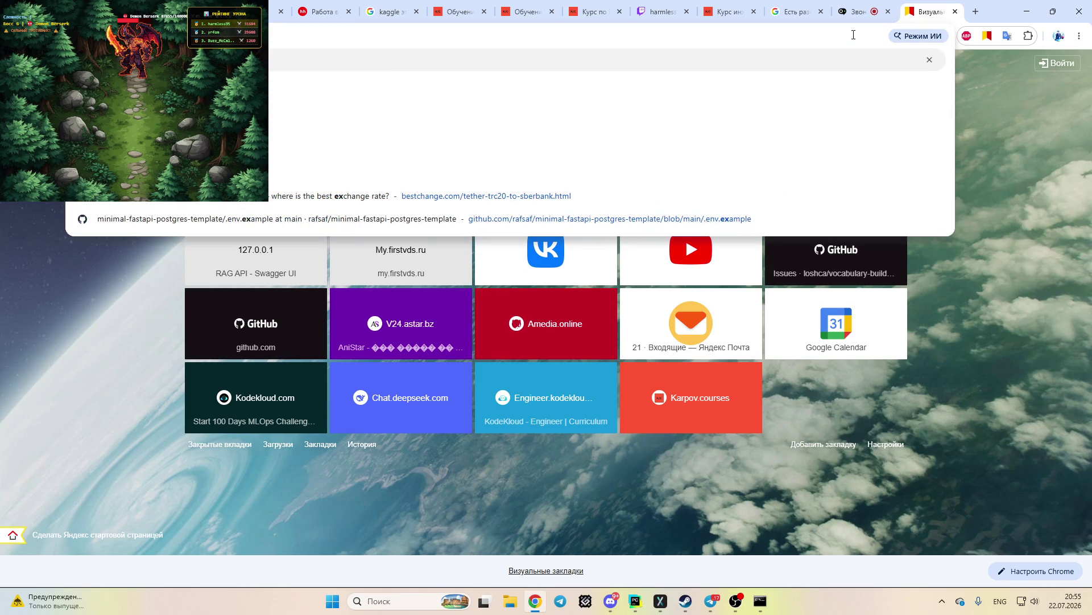
key(Return)
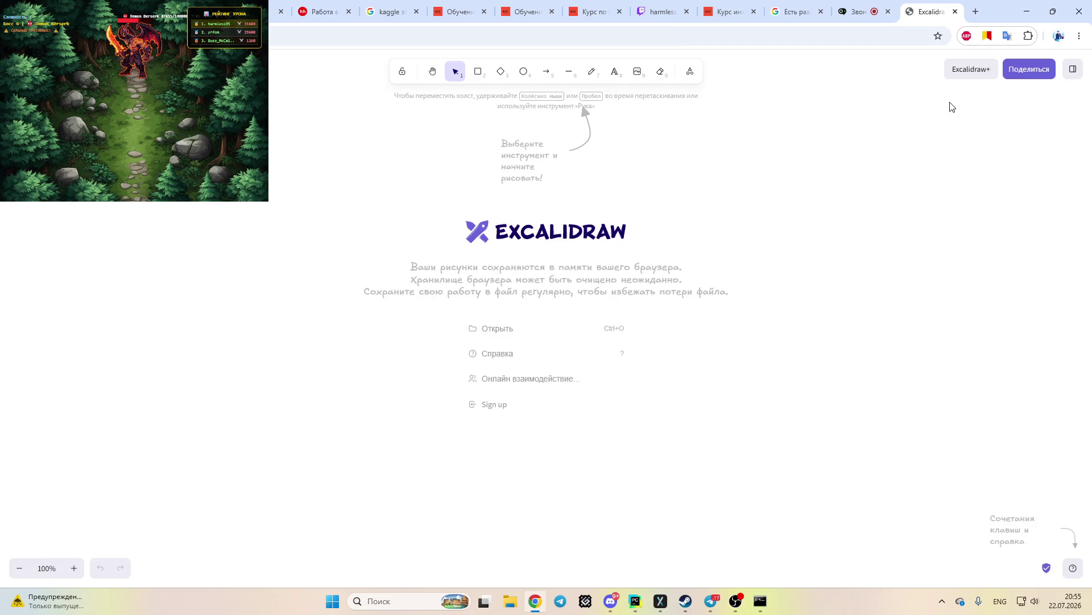
Start a live collaboration session on the empty canvas and copy its room link
click(1027, 70)
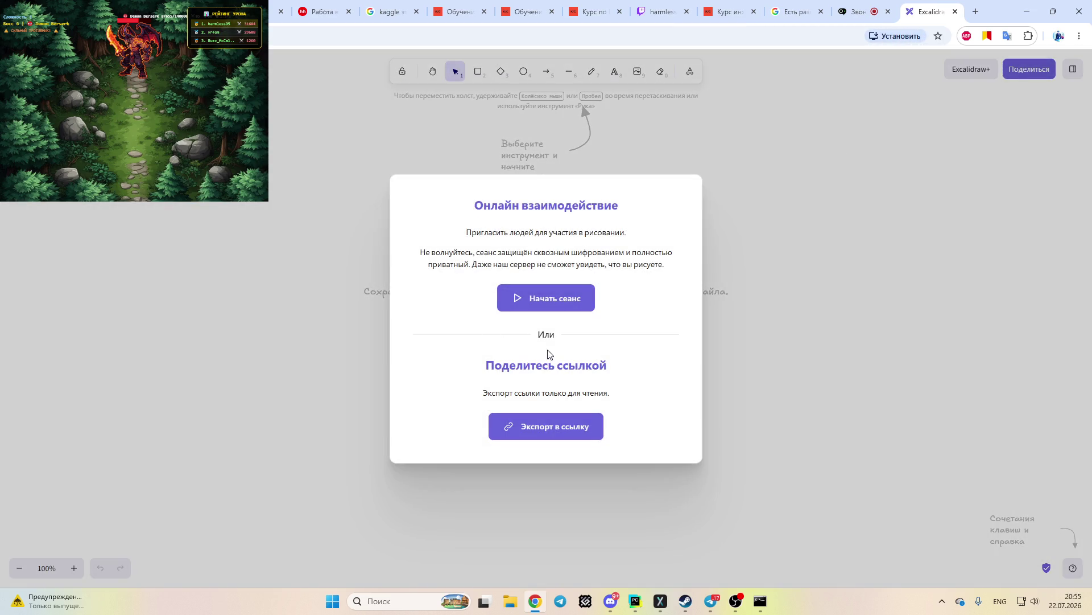
click(544, 428)
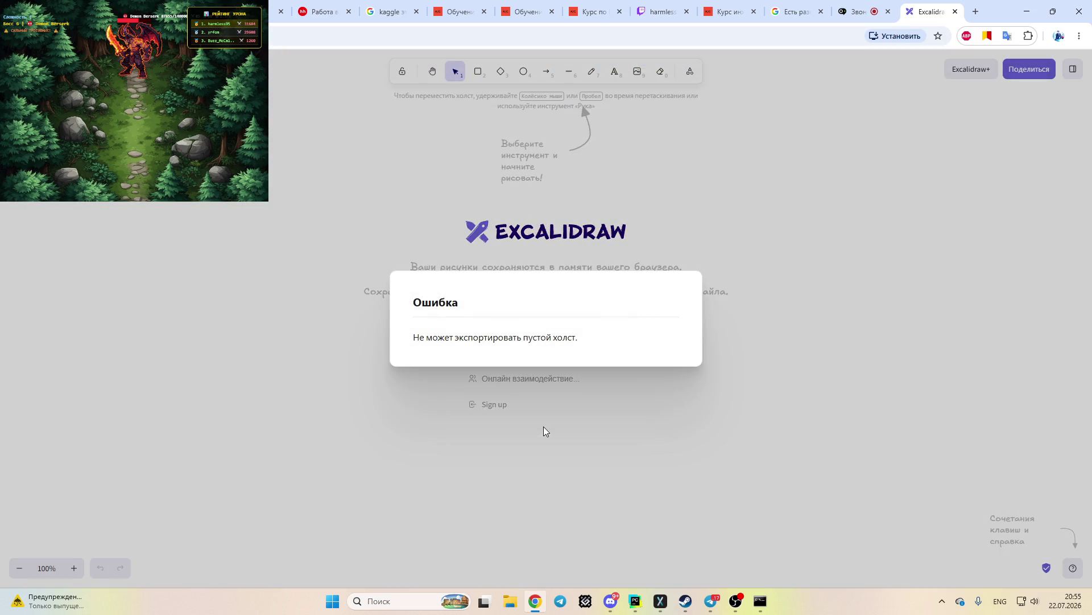
click(709, 186)
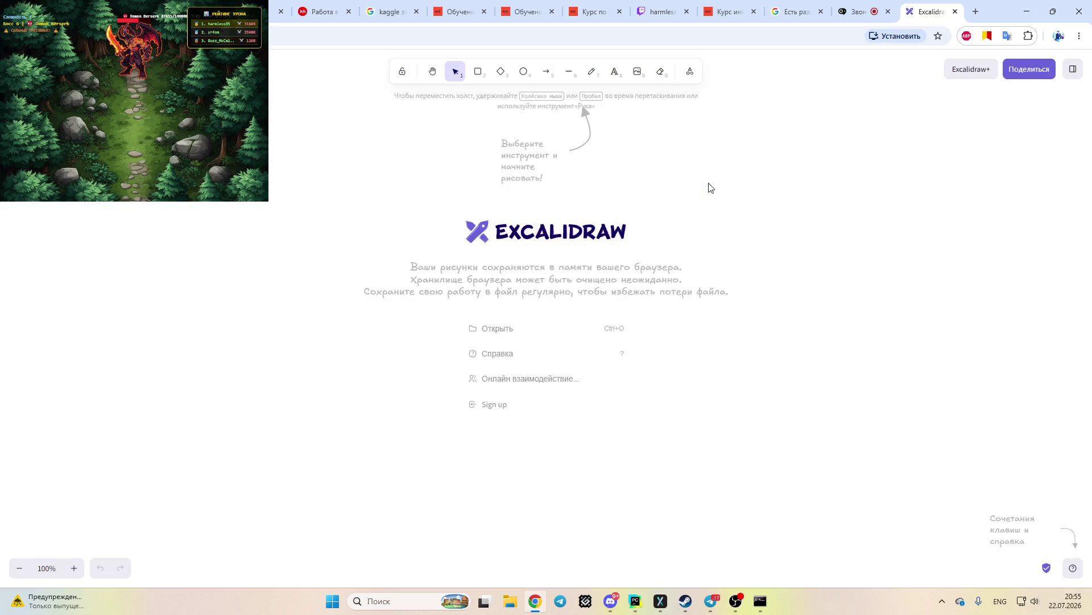
click(1029, 69)
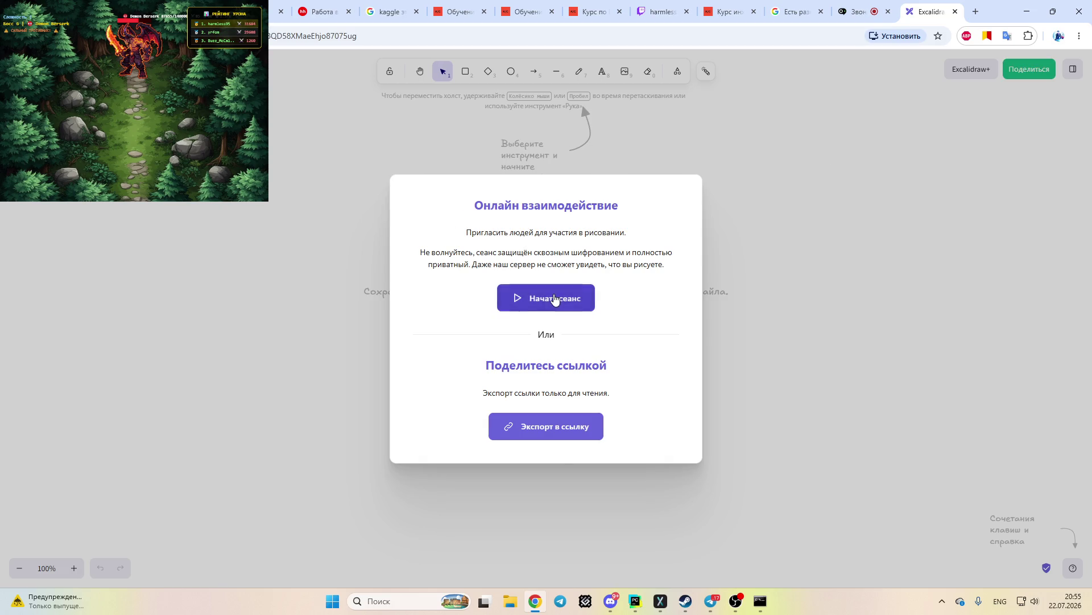
click(553, 297)
click(597, 251)
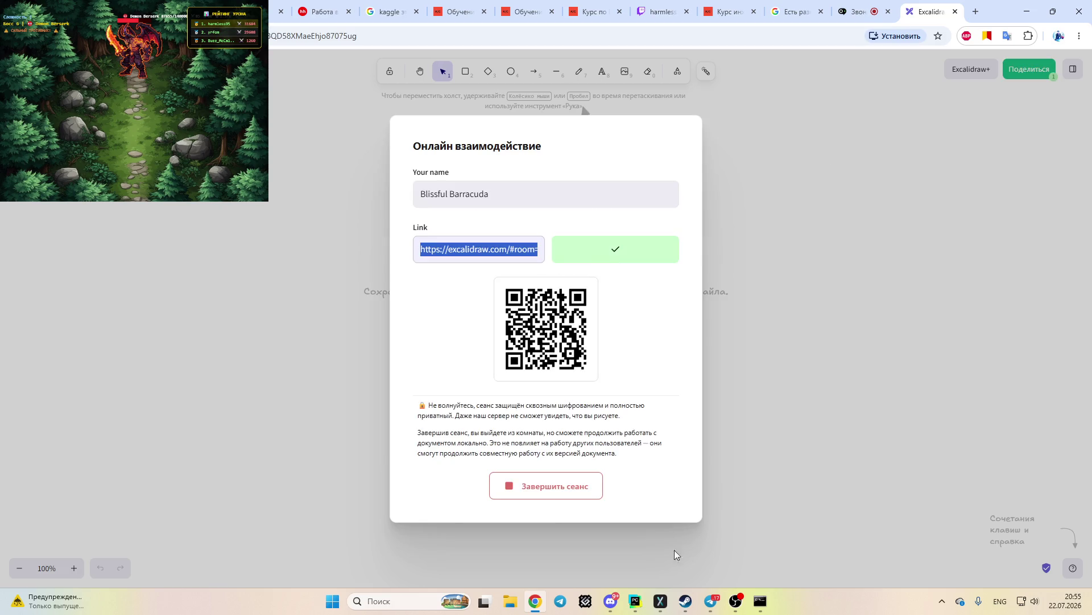
click(607, 603)
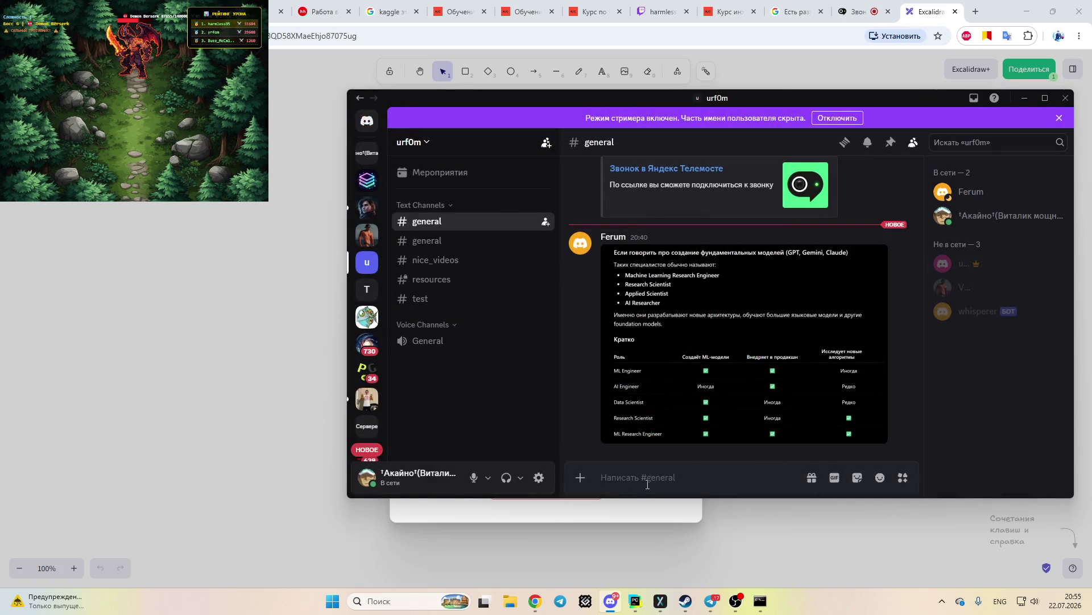
Paste the Excalidraw room link into #general and send it
click(646, 478)
key(ctrl+v)
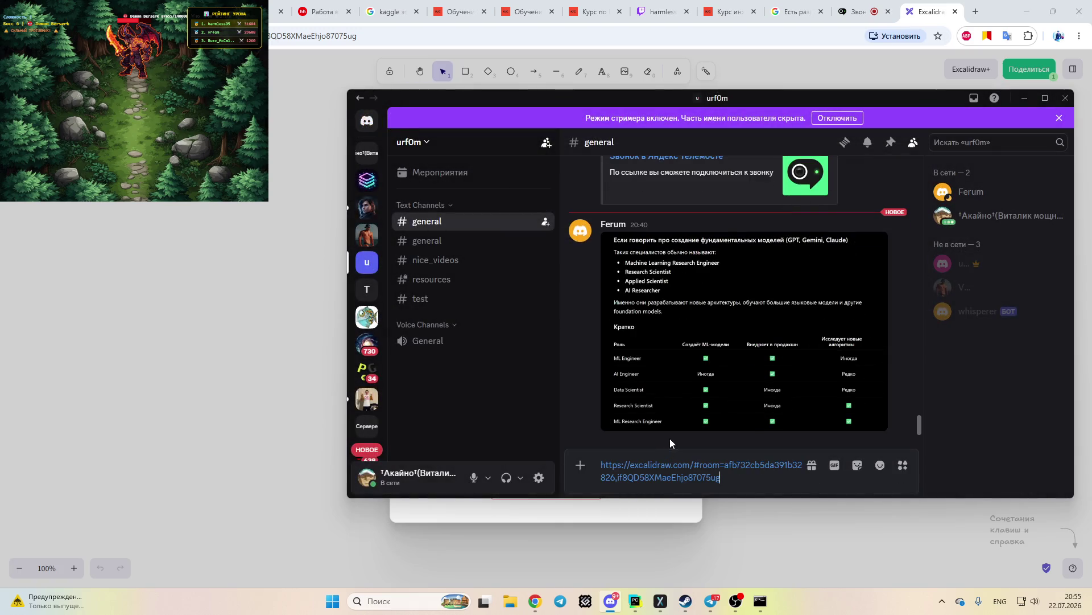
key(Return)
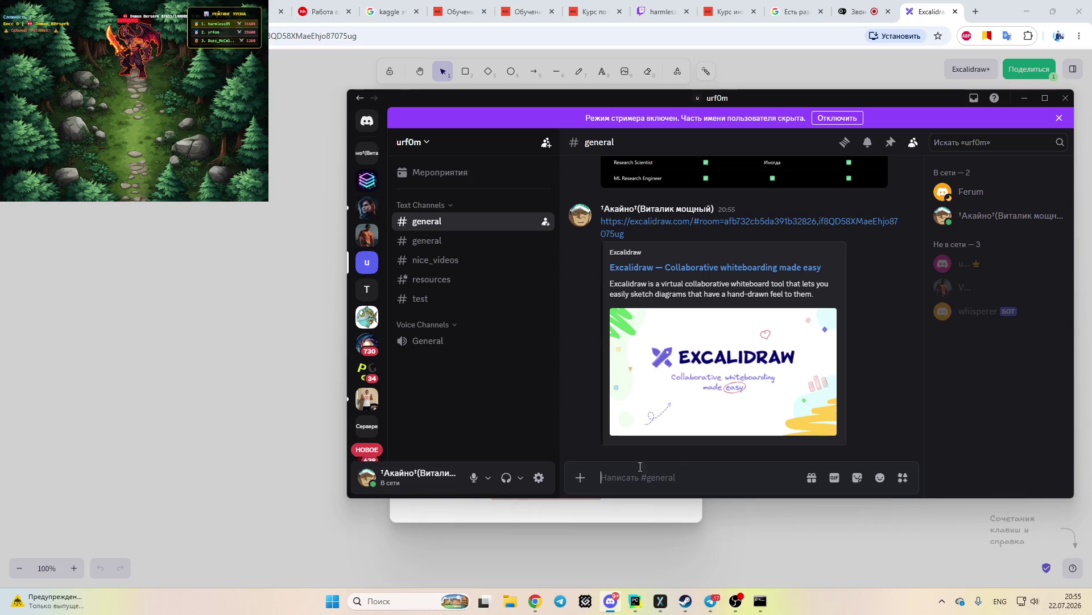
click(219, 293)
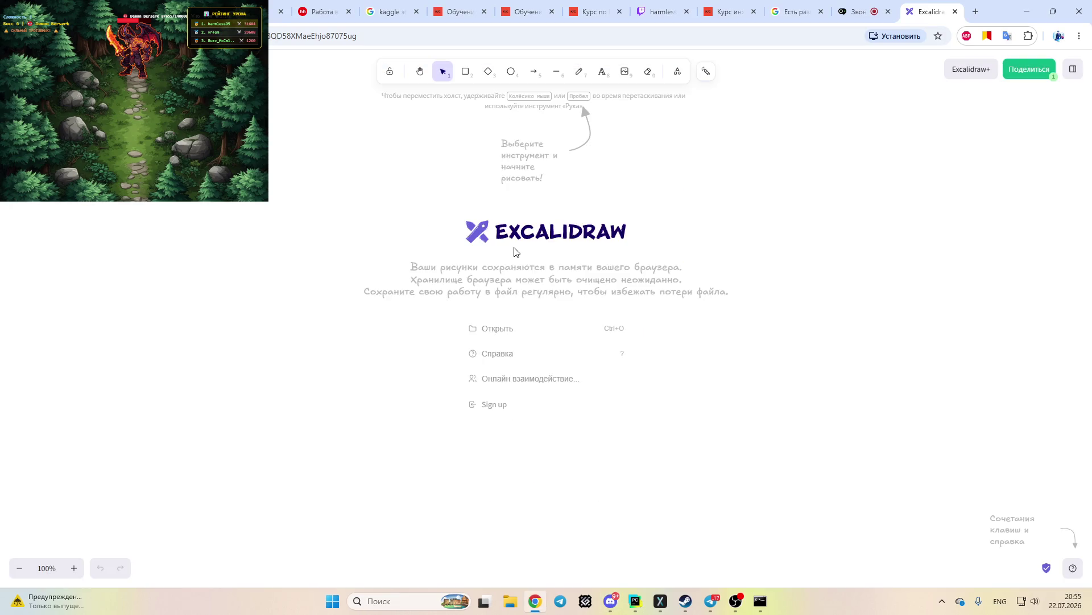
Dismiss the Excalidraw welcome screen and switch to the Hand panning tool
drag(569, 243, 761, 313)
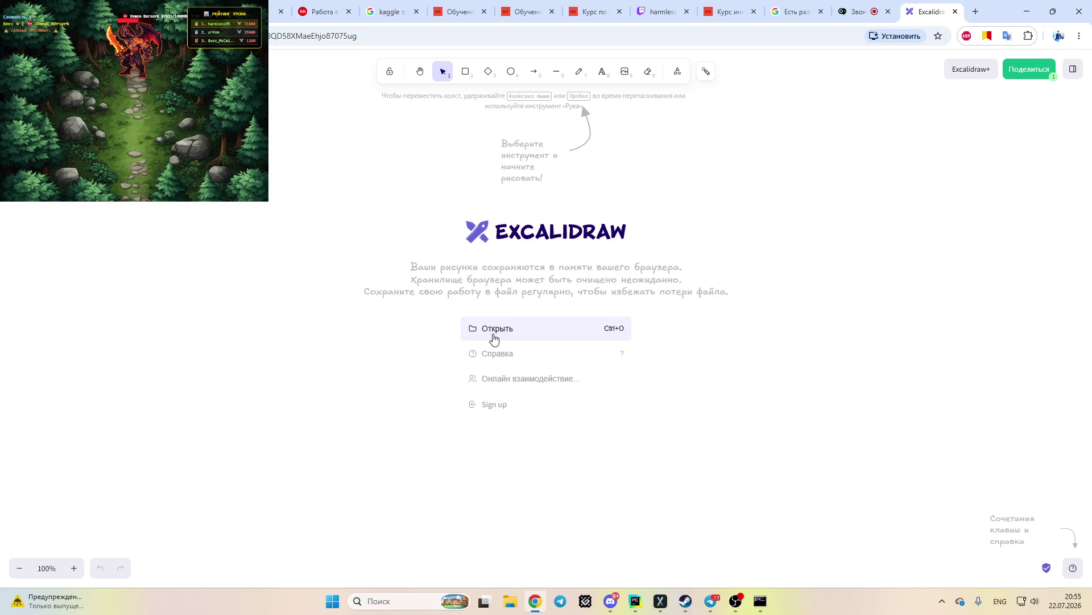
click(419, 71)
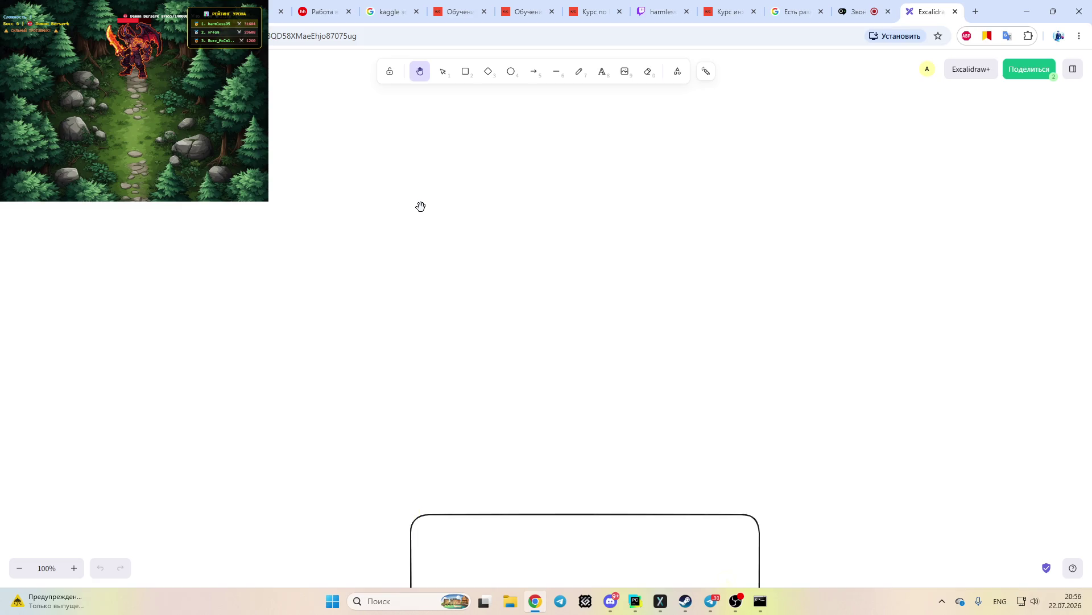
Pan the canvas so the collaborator's rounded rectangle sits centred on screen
scroll(454, 237, down, 6)
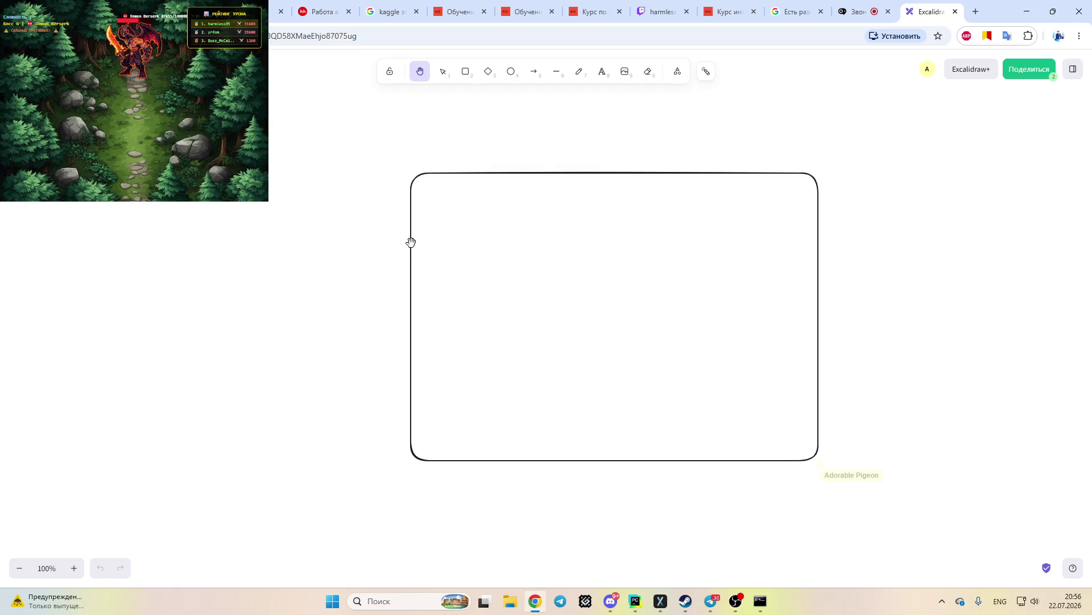
scroll(336, 272, down, 1)
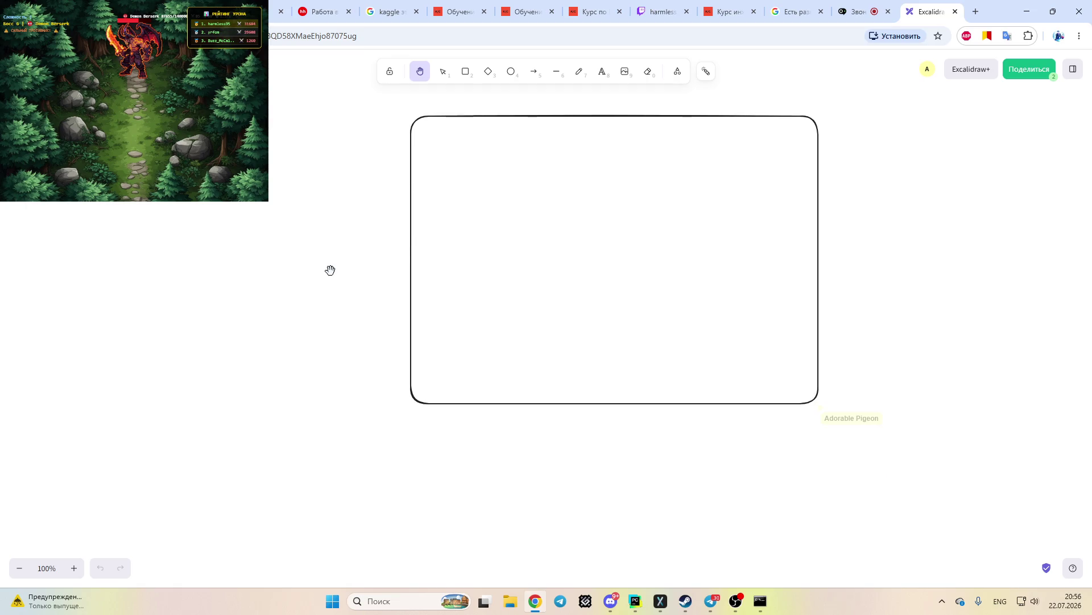
scroll(330, 270, up, 1)
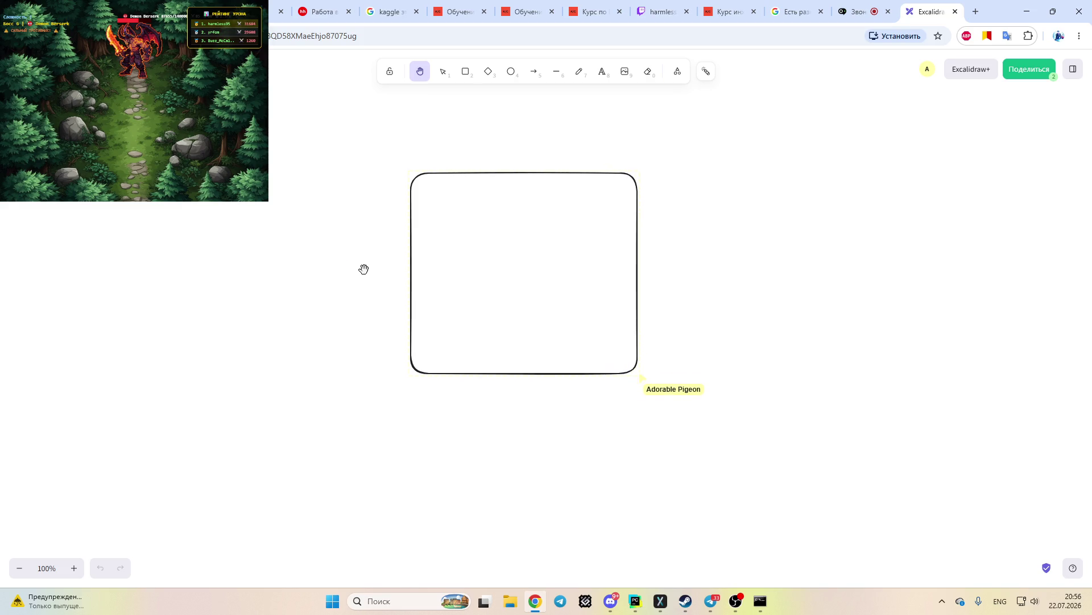
drag(360, 281, 349, 319)
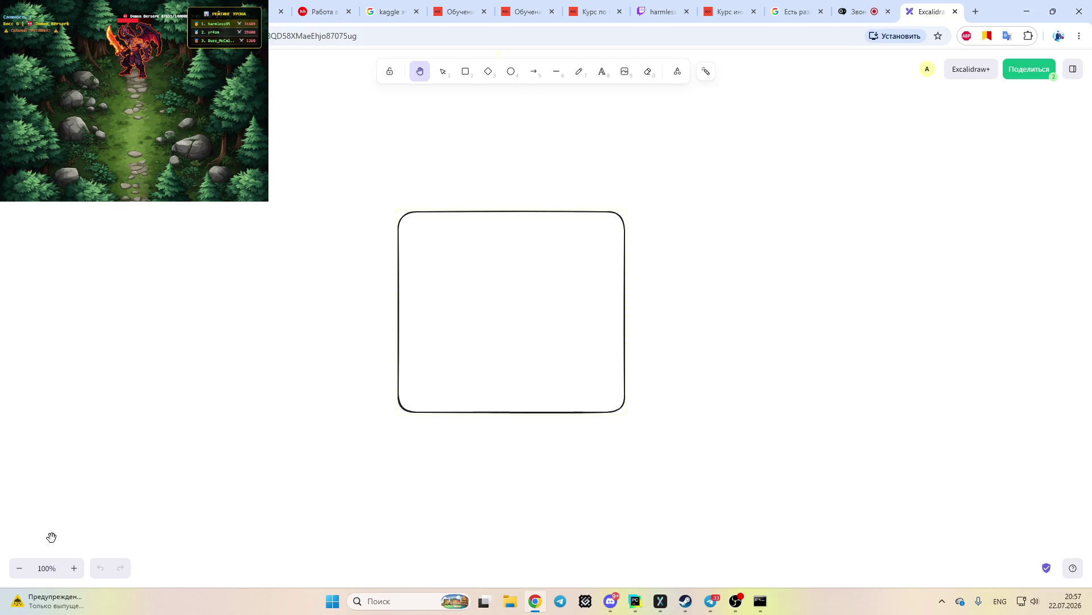
click(17, 569)
Zoom the board out to 50% and back to 90%, then switch to Twitch
click(17, 569)
click(17, 569)
click(17, 569)
click(17, 569)
click(17, 569)
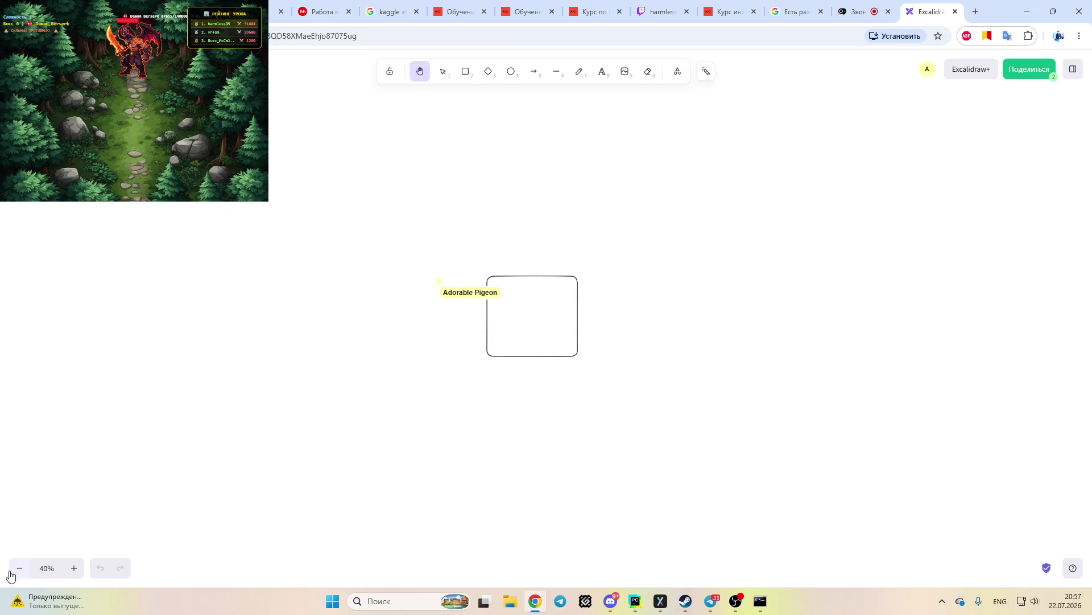
click(74, 569)
click(74, 568)
click(74, 569)
click(74, 569)
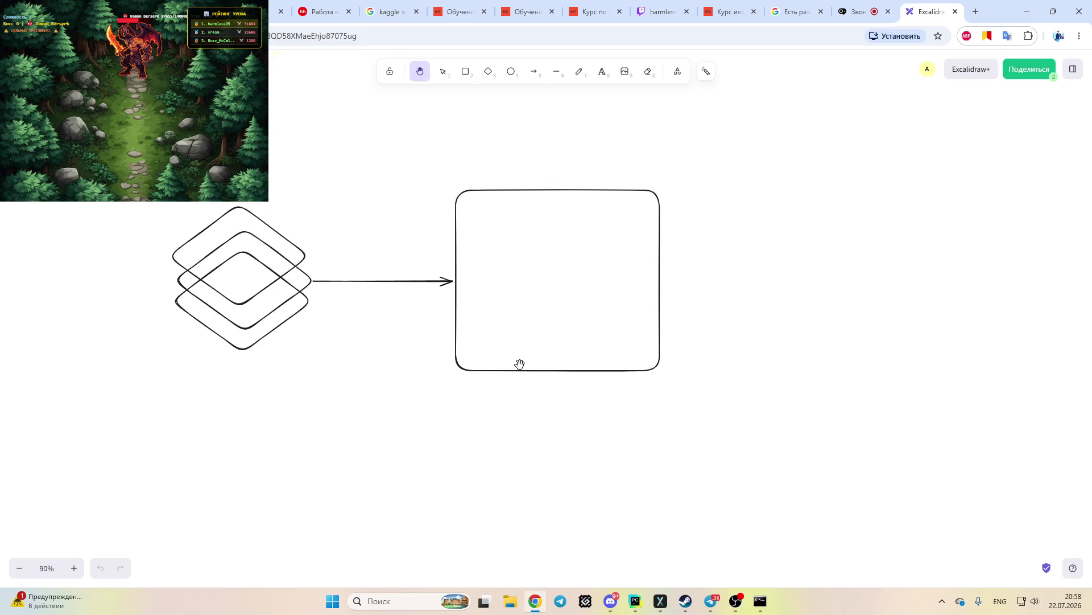
scroll(489, 322, down, 2)
scroll(488, 322, up, 3)
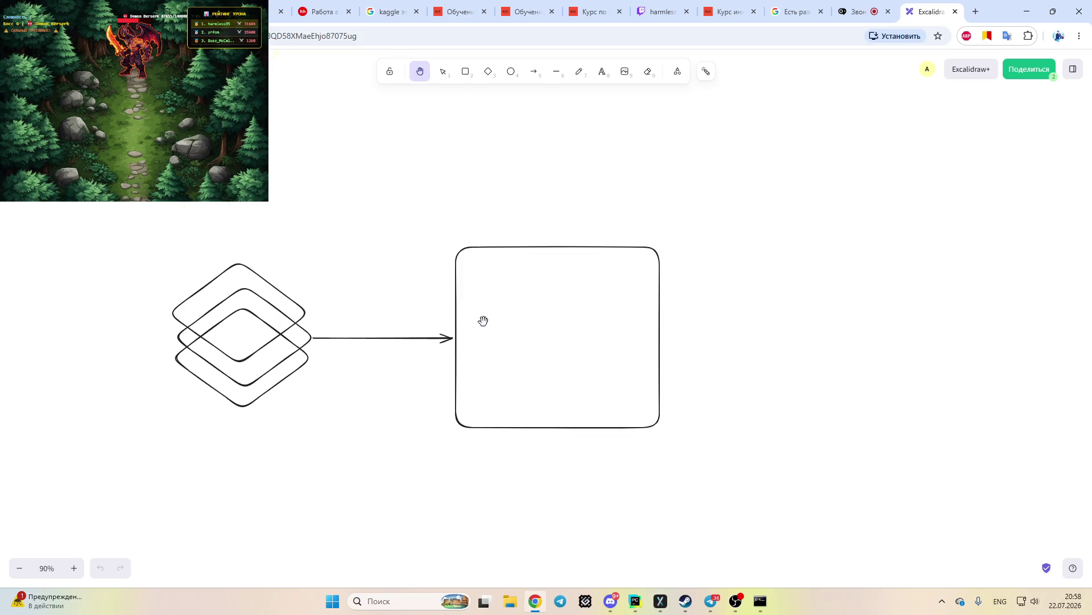
click(655, 16)
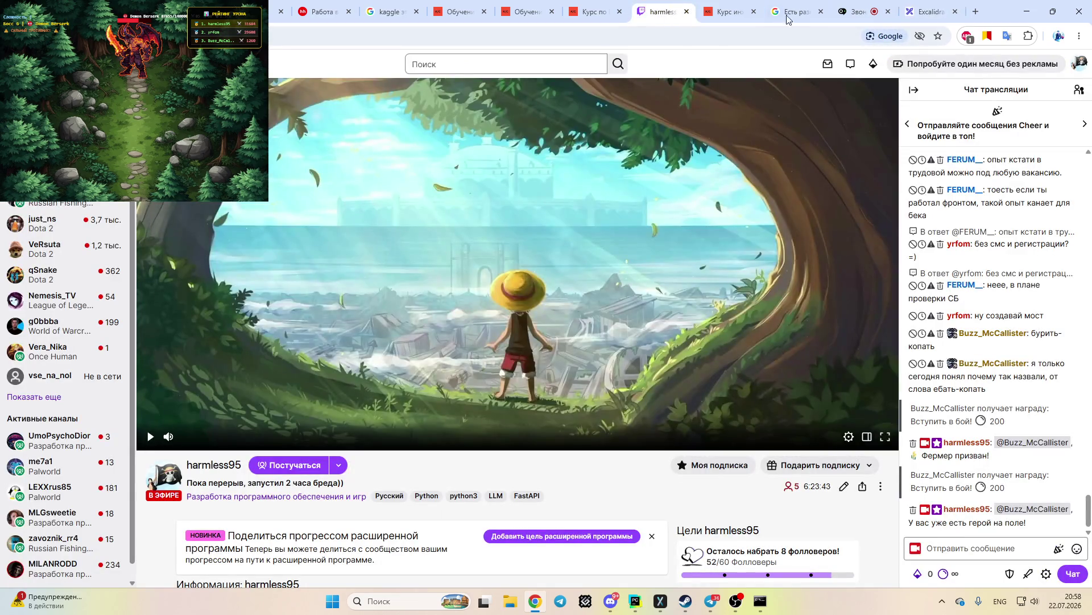
Glance at the video-call tab, then return to the Excalidraw board
click(862, 12)
click(924, 10)
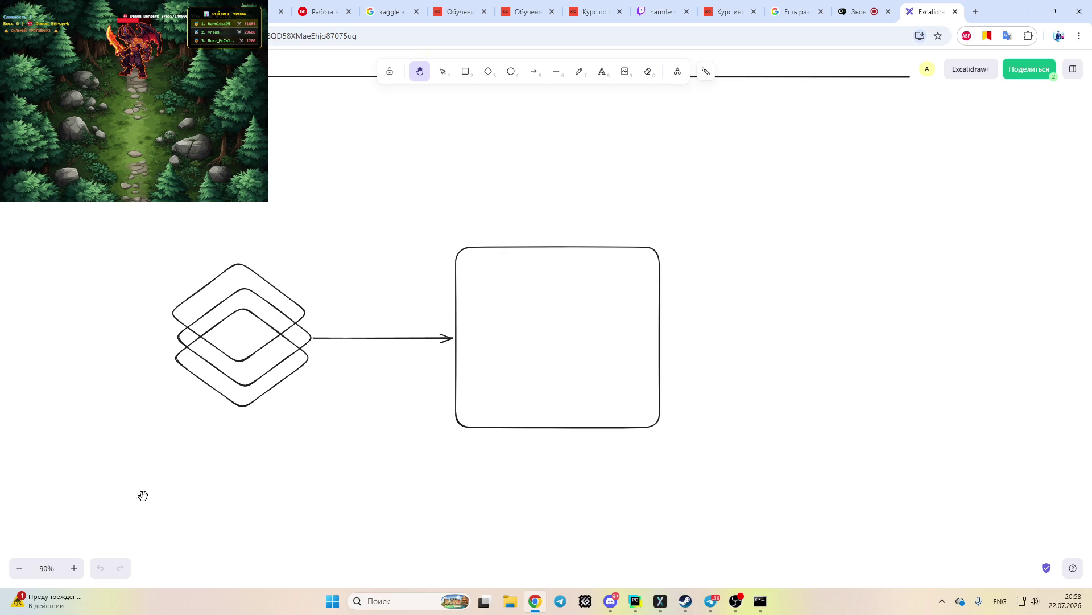
Zoom the board out to 40% and pan to bring both diagrams into view
click(21, 568)
click(21, 568)
click(22, 568)
click(22, 568)
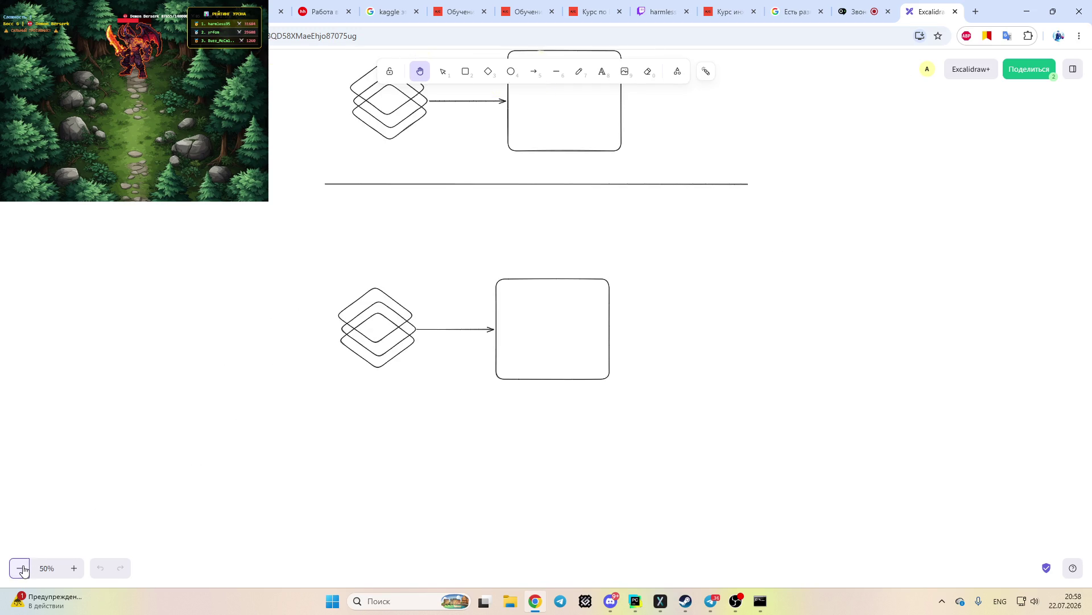
click(20, 567)
drag(302, 283, 271, 407)
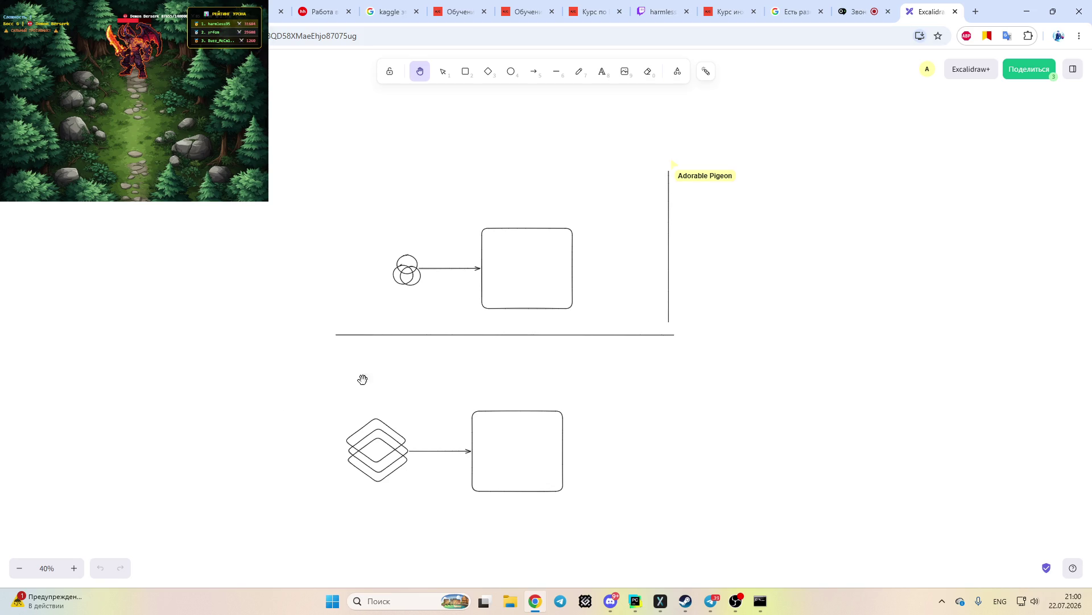
mouse_move(855, 14)
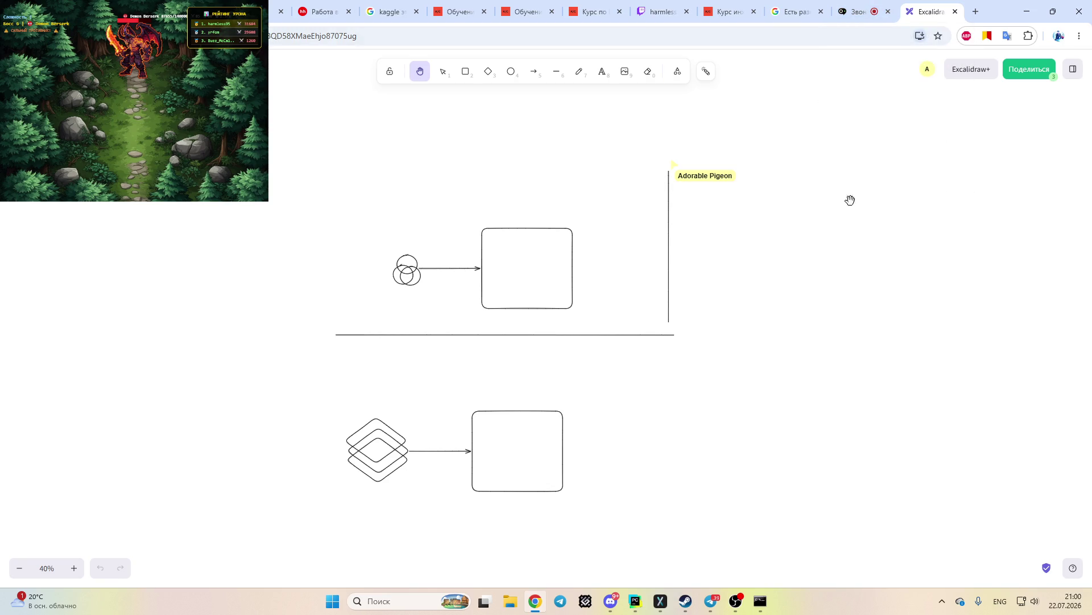
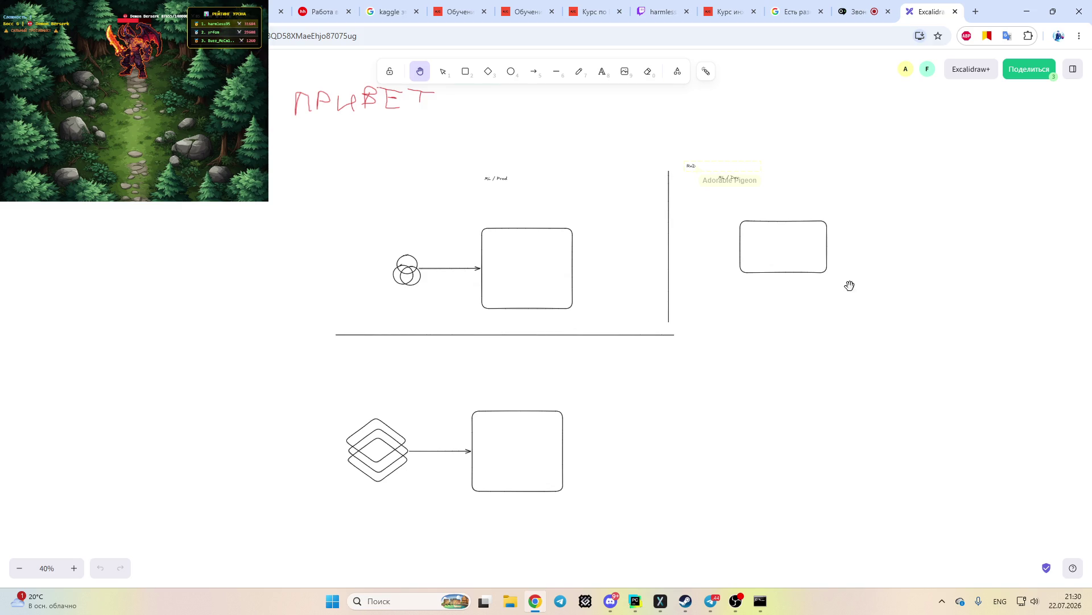
Reload the whiteboard page, then pan around the reloaded board with the Hand tool
mouse_move(745, 228)
mouse_down()
mouse_move(692, 343)
mouse_move(653, 381)
mouse_move(654, 226)
mouse_up()
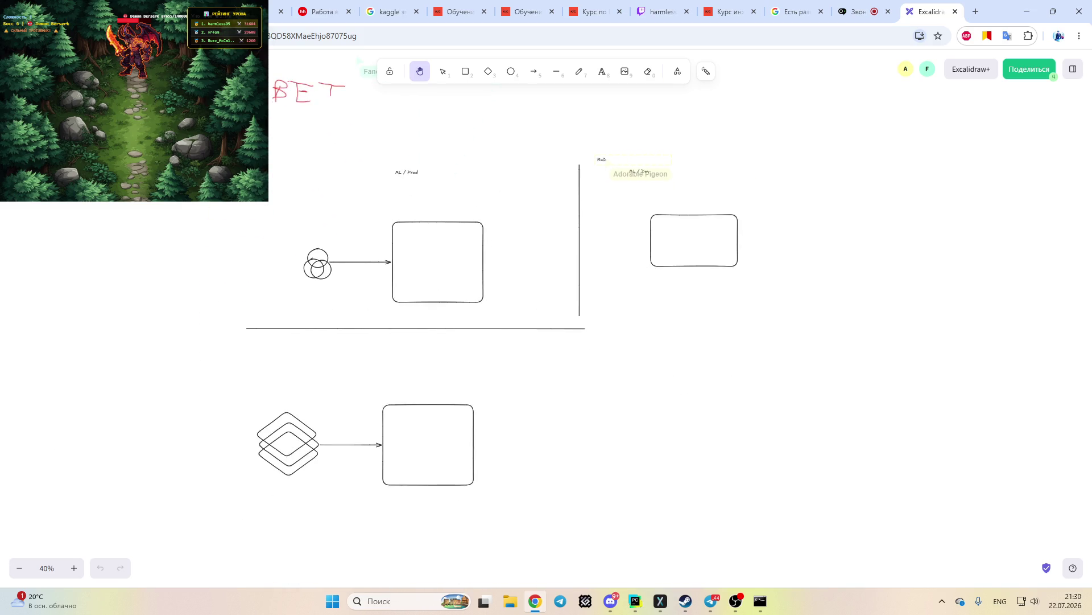
key(F5)
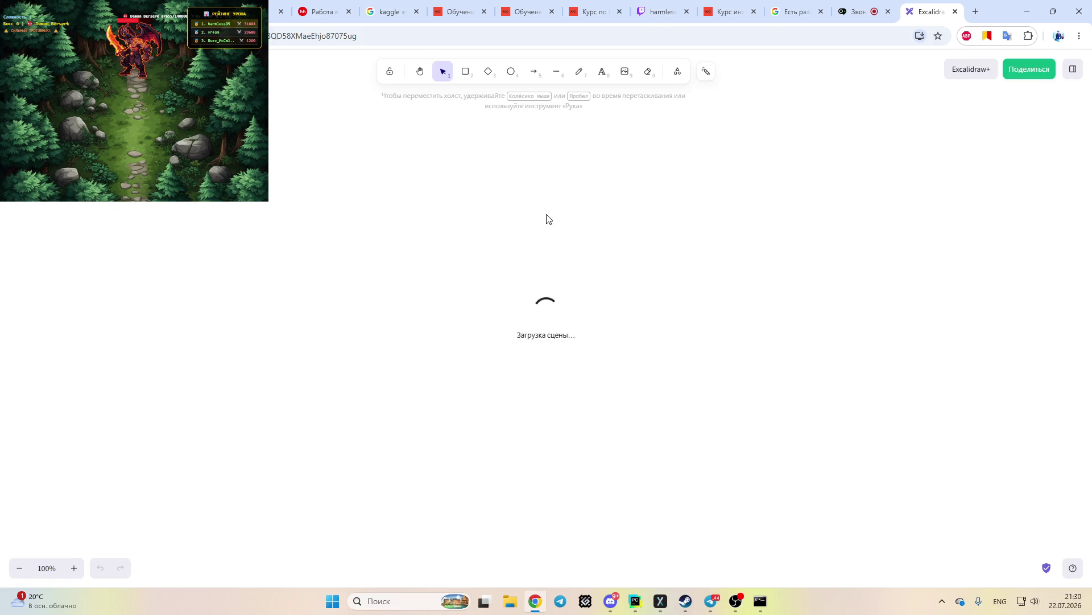
scroll(512, 264, down, 5)
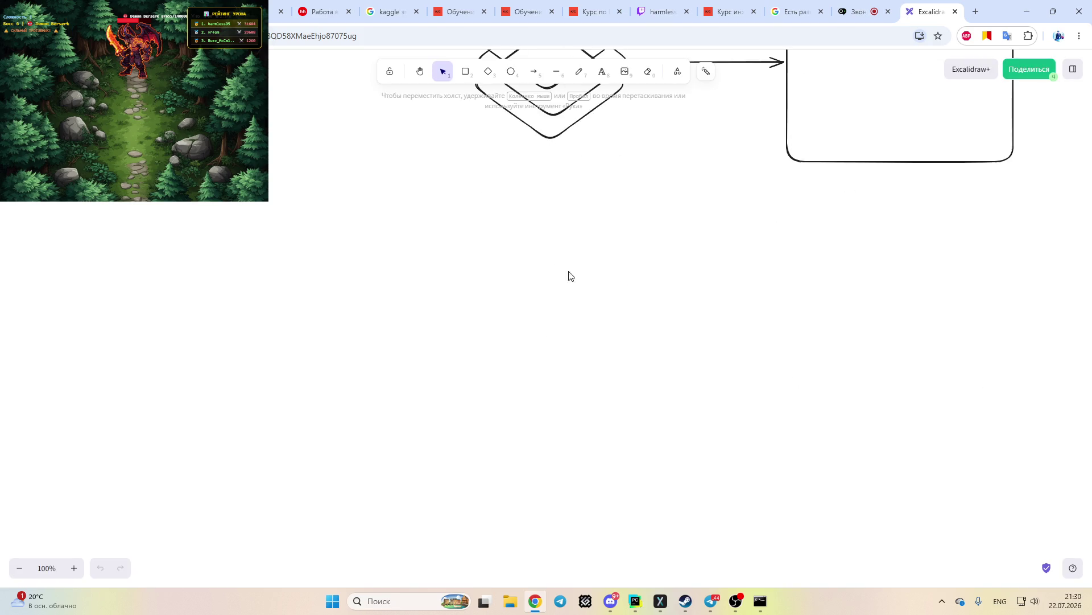
click(422, 73)
scroll(444, 429, up, 6)
scroll(444, 429, right, 9)
scroll(449, 339, down, 7)
scroll(449, 339, up, 7)
click(22, 568)
click(21, 568)
click(22, 568)
click(21, 567)
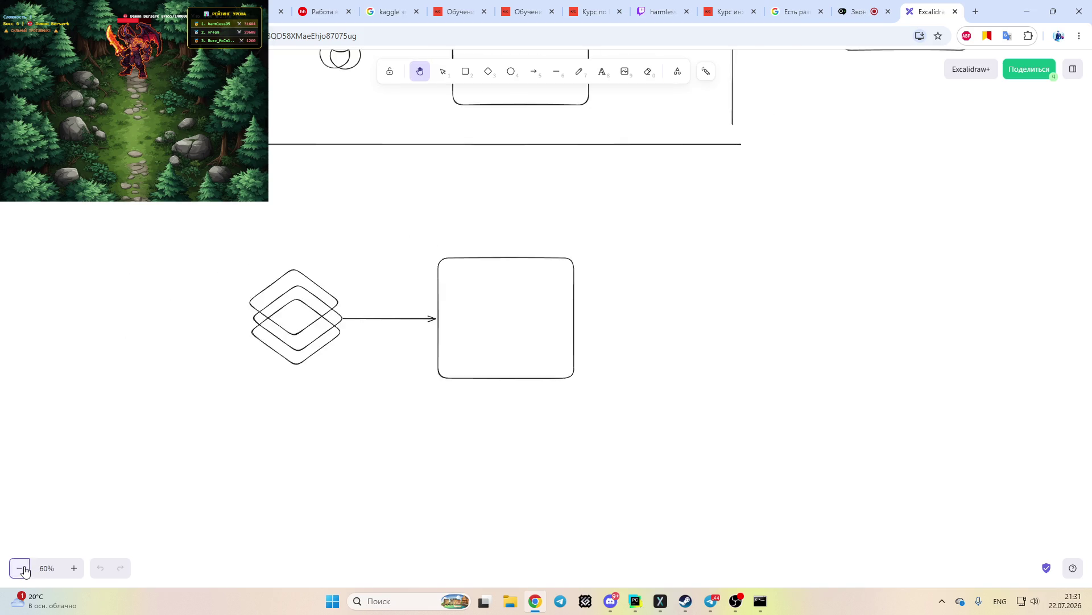
click(22, 567)
click(22, 567)
click(22, 567)
drag(714, 309, 661, 439)
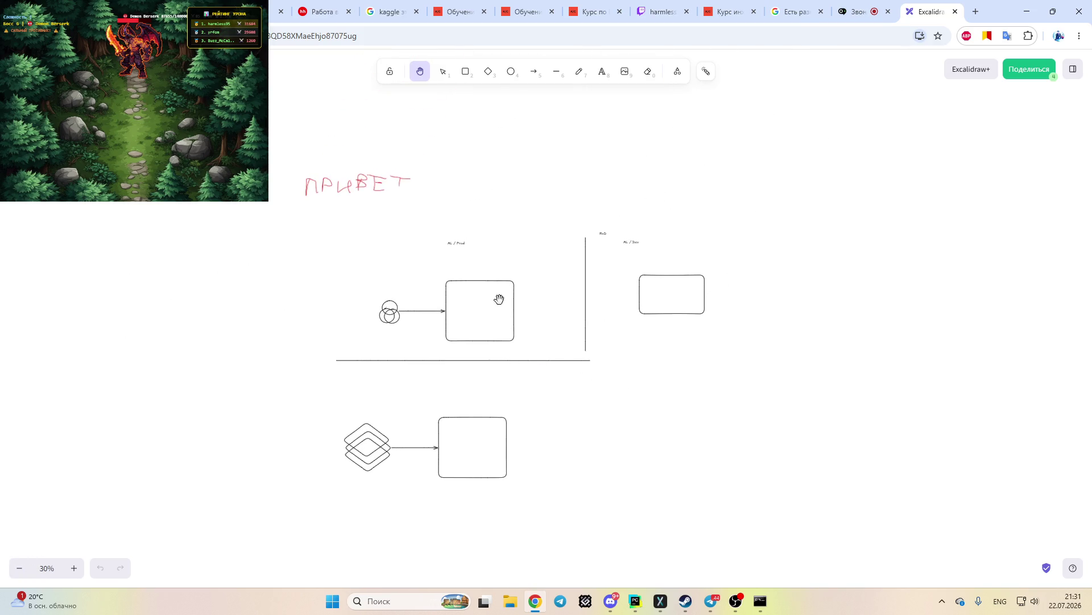
click(75, 568)
click(76, 570)
click(75, 569)
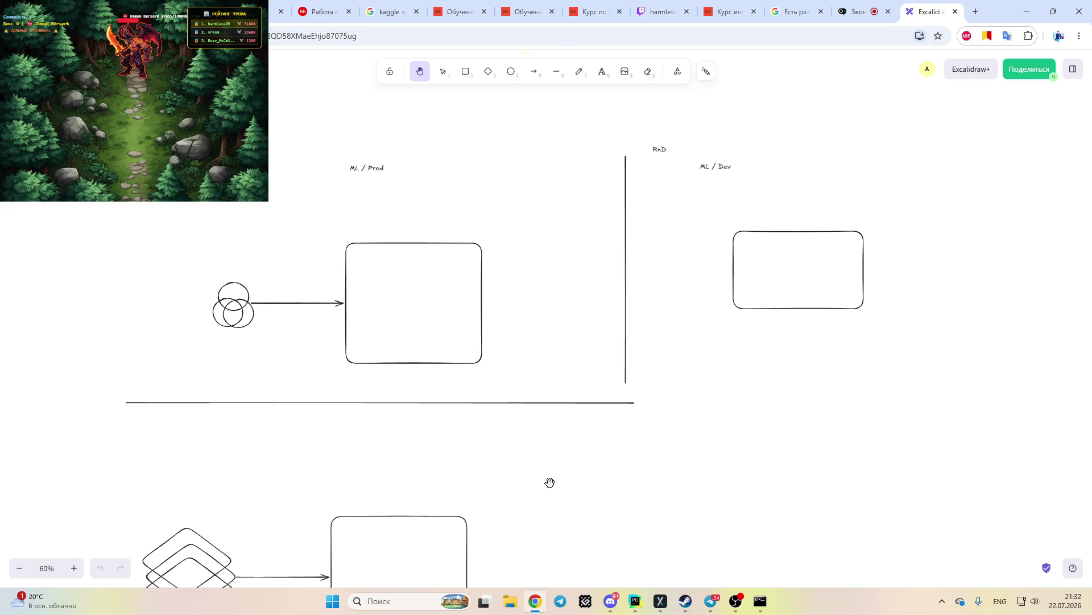
Check the screen share in the video call, then go back to the Excalidraw whiteboard tab
click(862, 11)
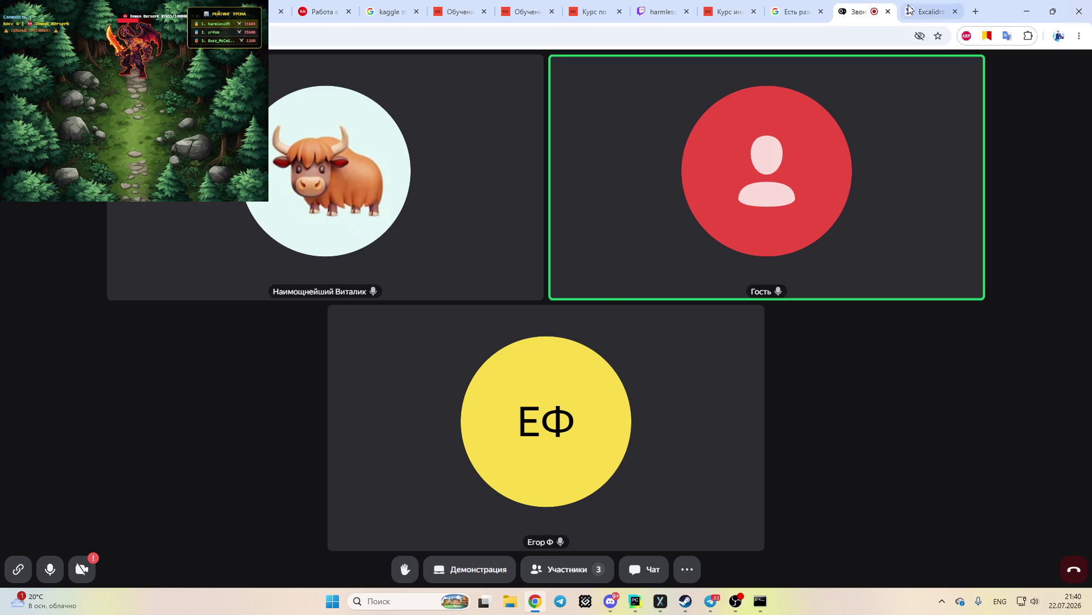
click(931, 11)
scroll(640, 308, down, 1)
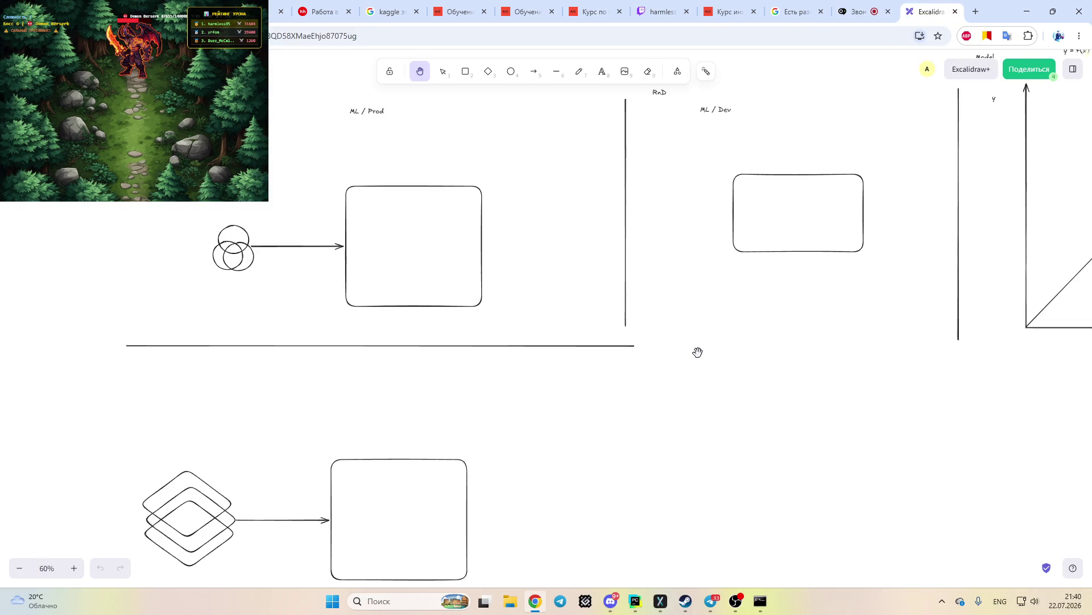
scroll(699, 353, up, 2)
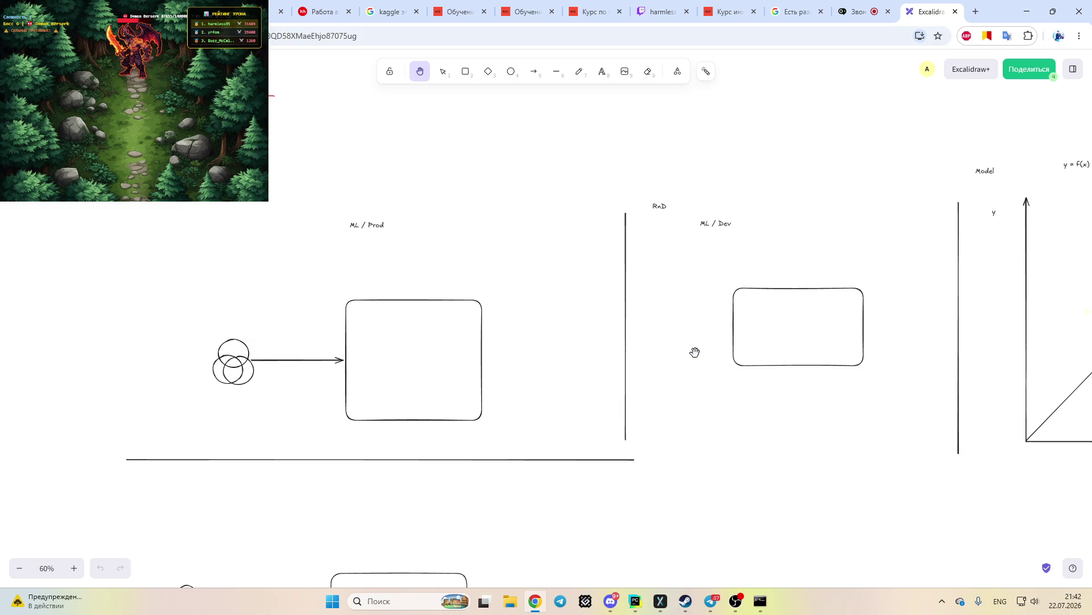
Pan the board to show the Model y = f(x) graph and the empty space to its right
drag(773, 390, 432, 442)
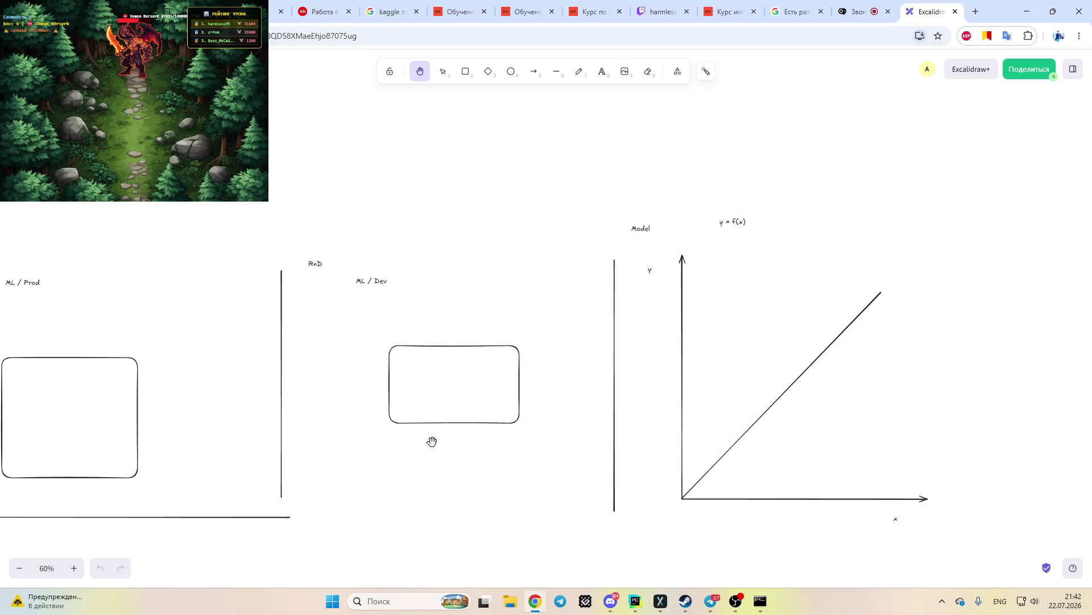
scroll(646, 454, down, 1)
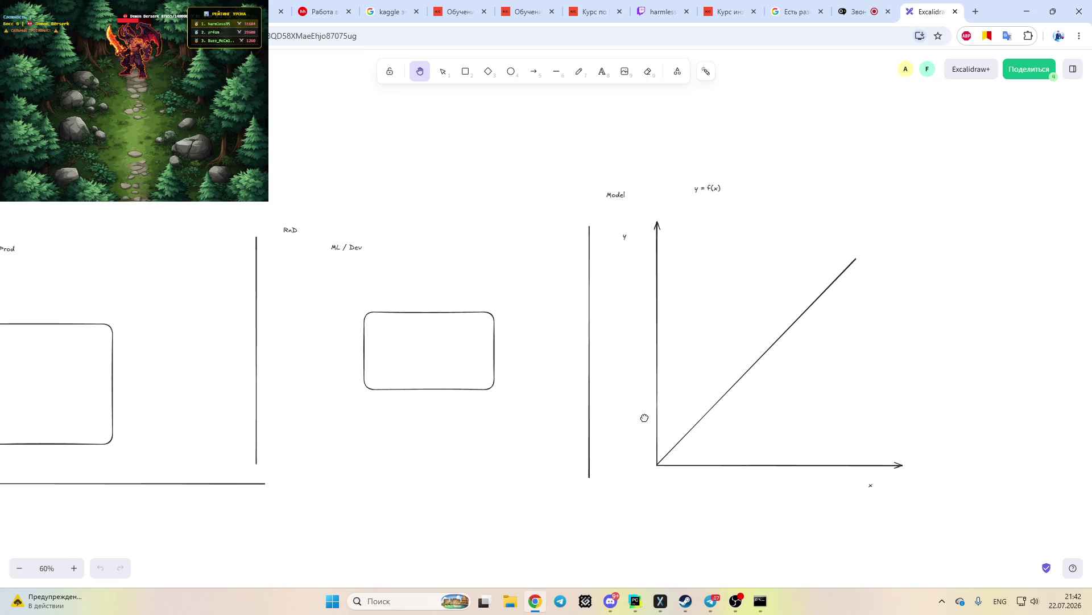
drag(641, 435, 641, 481)
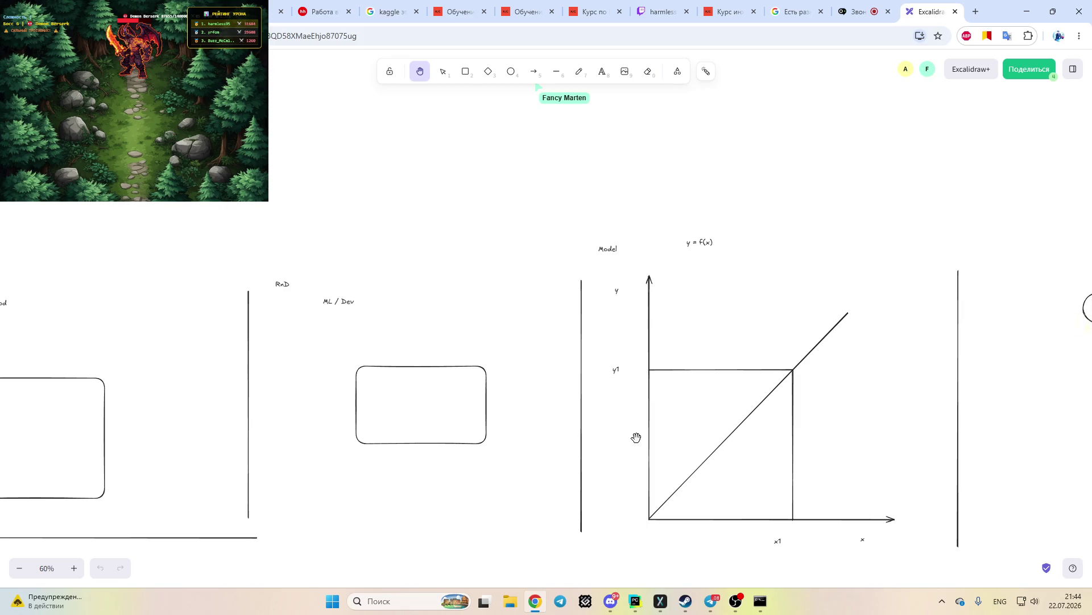
drag(944, 349, 709, 305)
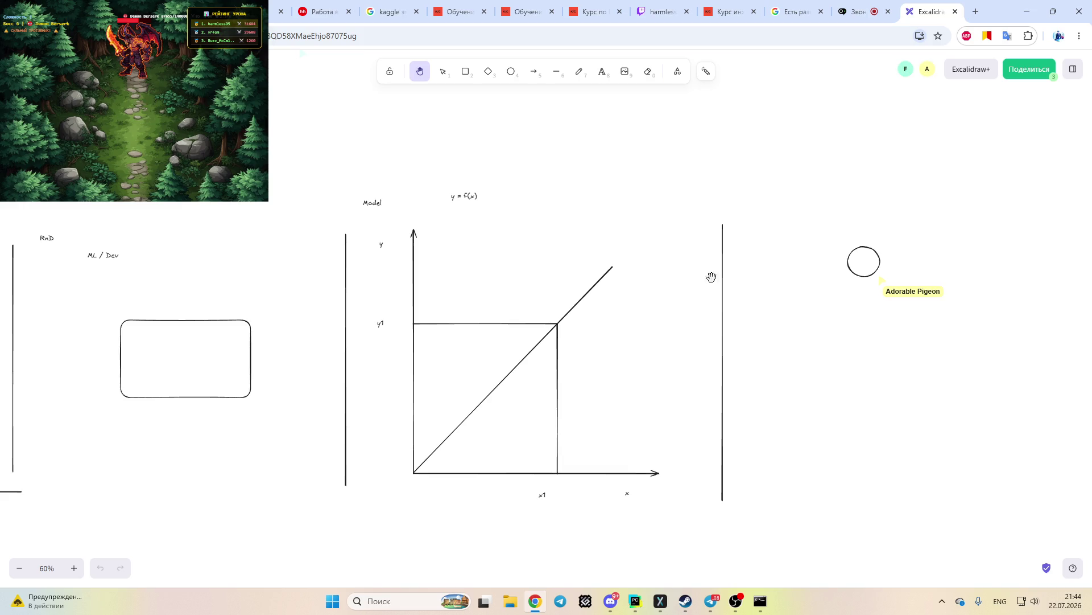
click(663, 11)
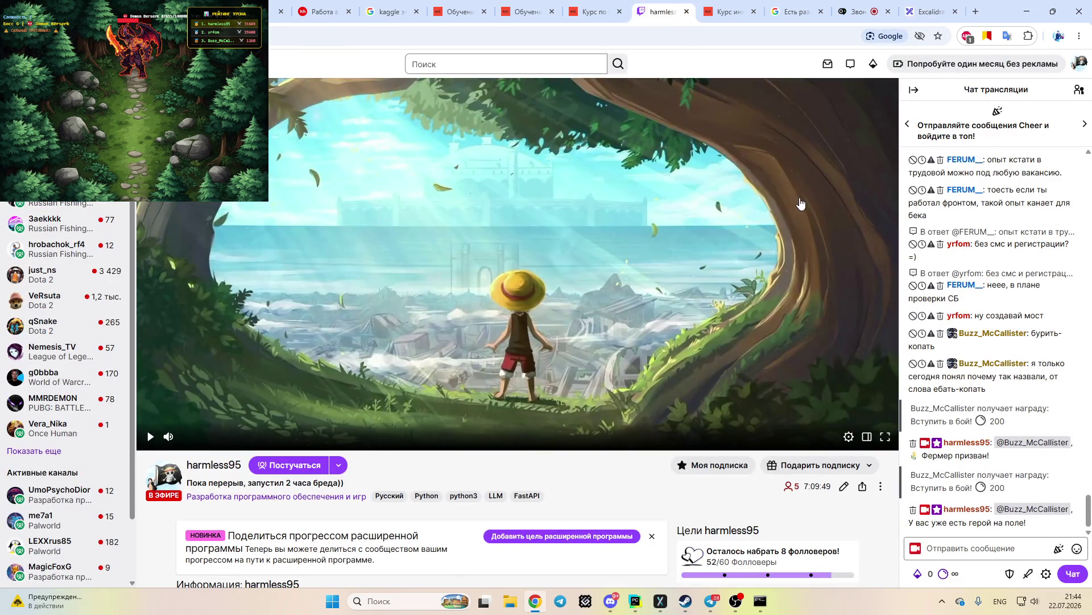
click(923, 6)
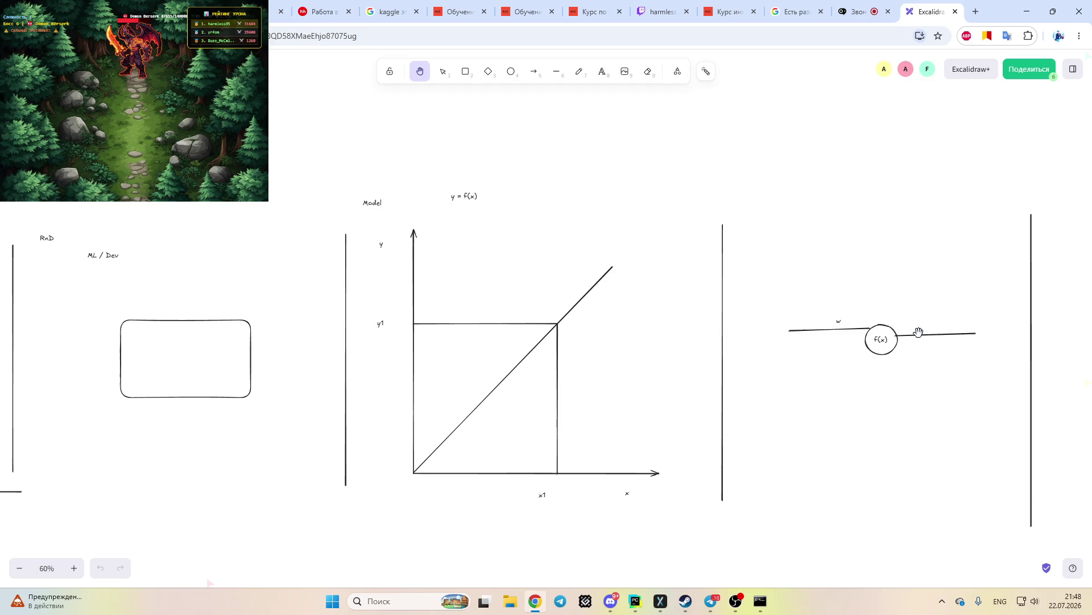
Pan the board left to reveal the three empty circles beyond the f(x) neuron
mouse_move(840, 329)
mouse_down()
mouse_move(421, 239)
mouse_move(525, 382)
mouse_up()
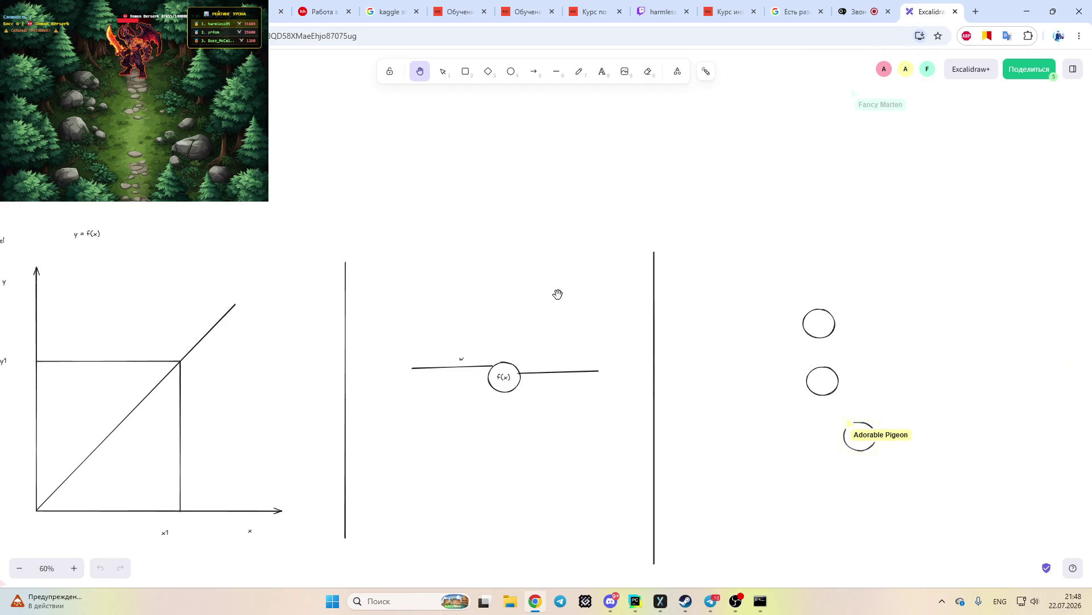